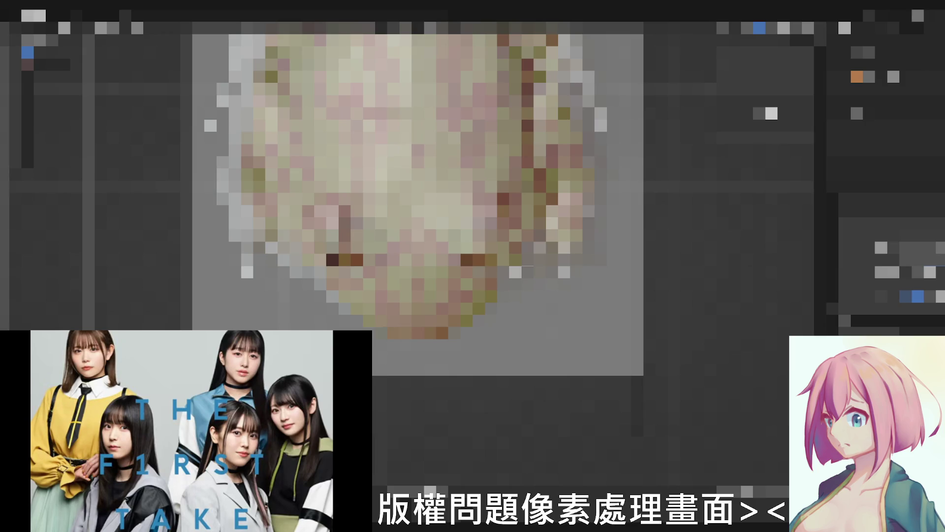
{"action": "scroll", "coordinate": [417, 184], "scroll_direction": "down", "scroll_amount": 1}
{"action": "scroll", "coordinate": [417, 185], "scroll_direction": "down", "scroll_amount": 2}
{"action": "scroll", "coordinate": [417, 185], "scroll_direction": "down", "scroll_amount": 1}
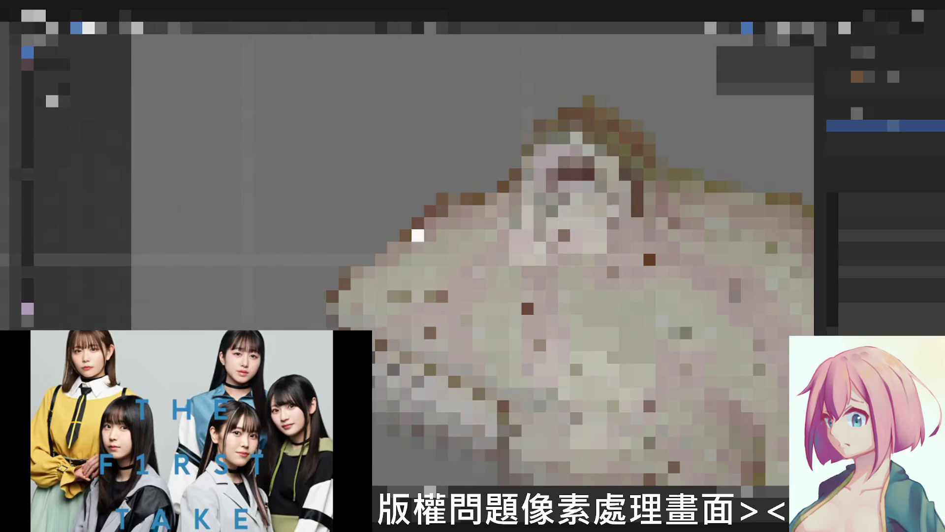
{"action": "scroll", "coordinate": [430, 224], "scroll_direction": "up", "scroll_amount": 3}
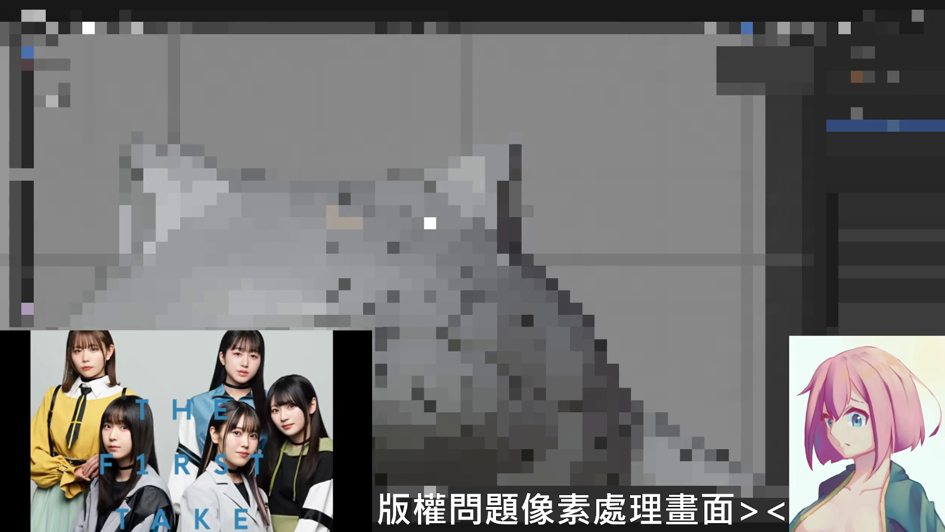
{"action": "scroll", "coordinate": [430, 223], "scroll_direction": "up", "scroll_amount": 3}
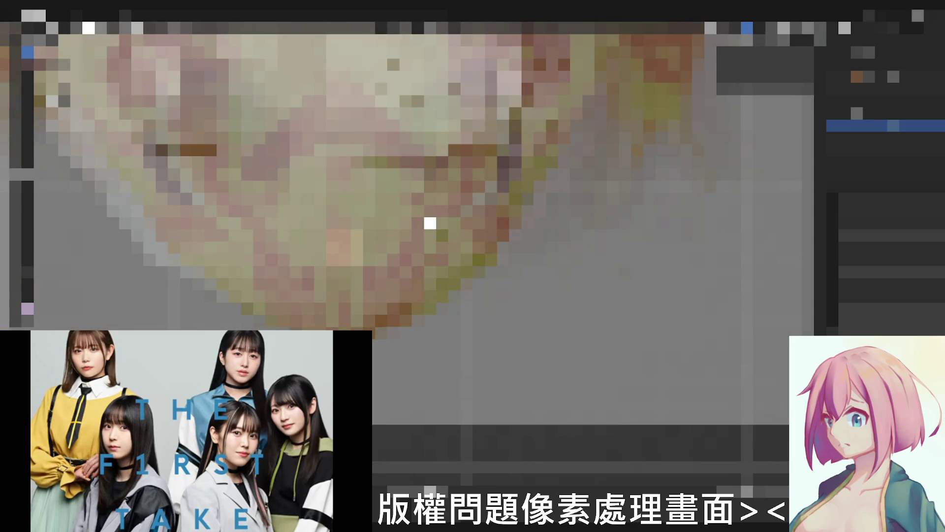
{"action": "scroll", "coordinate": [472, 259], "scroll_direction": "down", "scroll_amount": 3}
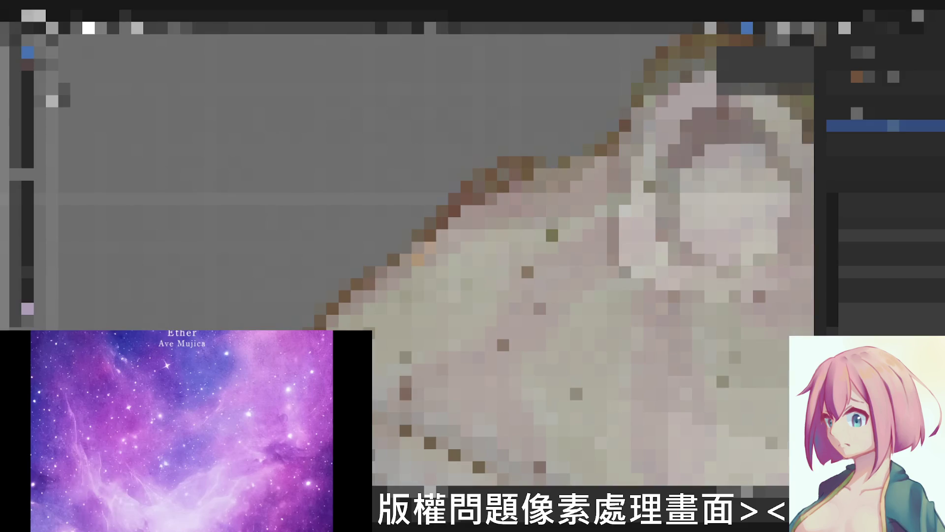
Enter Edit Mode on the character mesh and orbit to inspect its shape.
{"action": "key", "text": "Tab"}
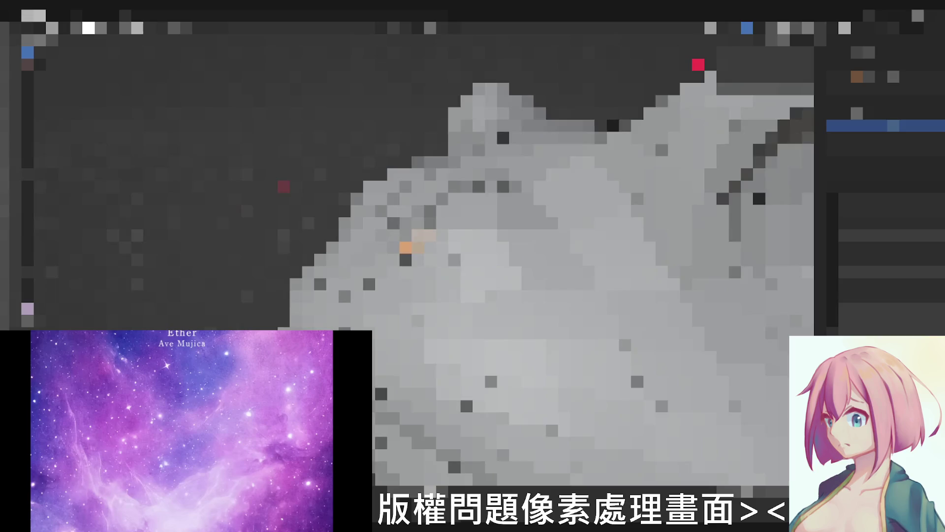
{"action": "middle_click_drag", "start_coordinate": [418, 245], "coordinate": [386, 251]}
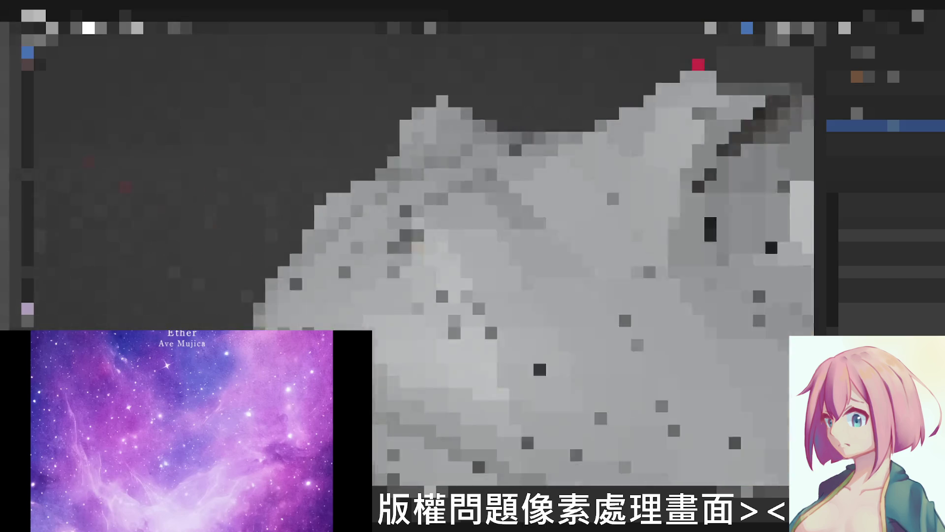
{"action": "mouse_move", "coordinate": [410, 222]}
{"action": "middle_mouse_down"}
{"action": "mouse_move", "coordinate": [381, 246]}
{"action": "mouse_move", "coordinate": [539, 264]}
{"action": "mouse_move", "coordinate": [562, 244]}
{"action": "mouse_move", "coordinate": [518, 244]}
{"action": "mouse_move", "coordinate": [532, 266]}
{"action": "mouse_move", "coordinate": [517, 252]}
{"action": "middle_mouse_up"}
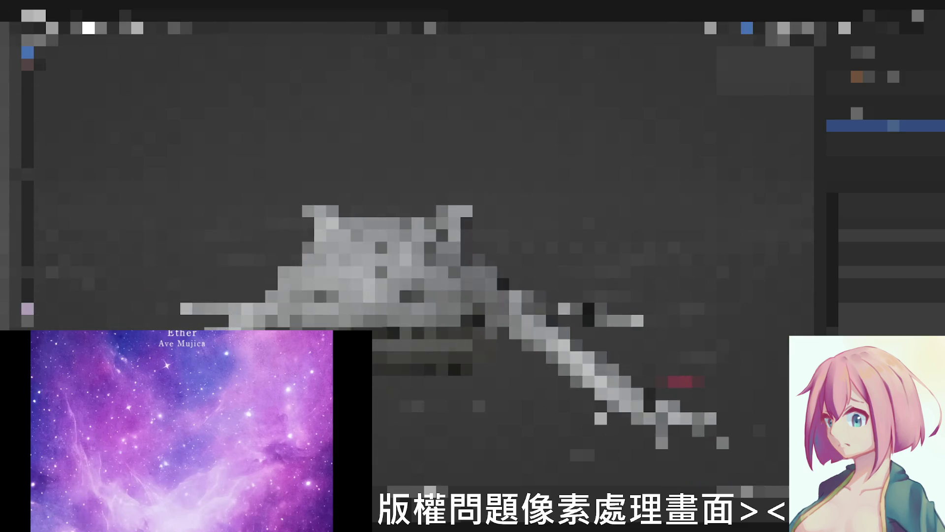
{"action": "scroll", "coordinate": [473, 296], "scroll_direction": "up", "scroll_amount": 3}
{"action": "scroll", "coordinate": [473, 296], "scroll_direction": "up", "scroll_amount": 3}
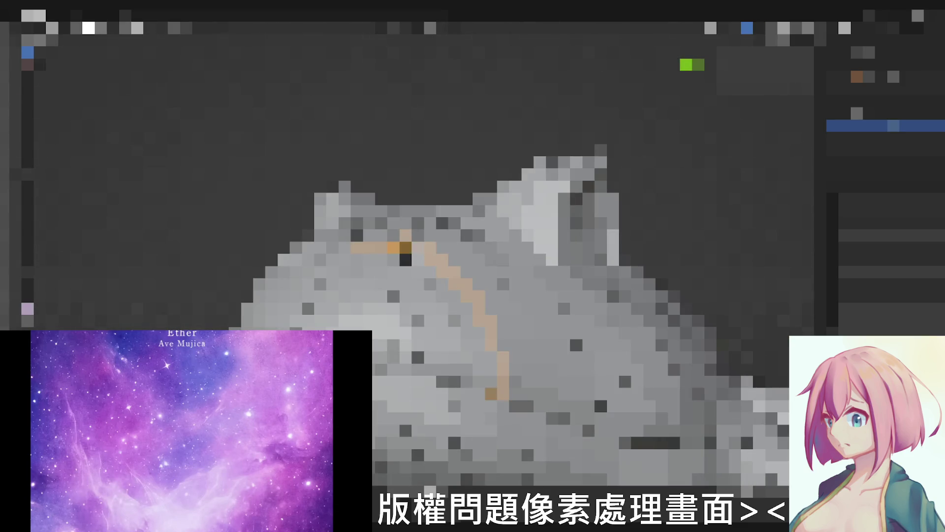
Switch the viewport to plain grey solid shading and edit the mesh's vertices.
{"action": "mouse_move", "coordinate": [517, 251]}
{"action": "middle_mouse_down"}
{"action": "mouse_move", "coordinate": [473, 266]}
{"action": "mouse_move", "coordinate": [443, 252]}
{"action": "mouse_move", "coordinate": [517, 200]}
{"action": "mouse_move", "coordinate": [466, 229]}
{"action": "mouse_move", "coordinate": [480, 218]}
{"action": "mouse_move", "coordinate": [495, 229]}
{"action": "middle_mouse_up"}
{"action": "scroll", "coordinate": [473, 295], "scroll_direction": "up", "scroll_amount": 3}
{"action": "key", "text": "z"}
{"action": "key", "text": "Tab"}
{"action": "key", "text": "Tab"}
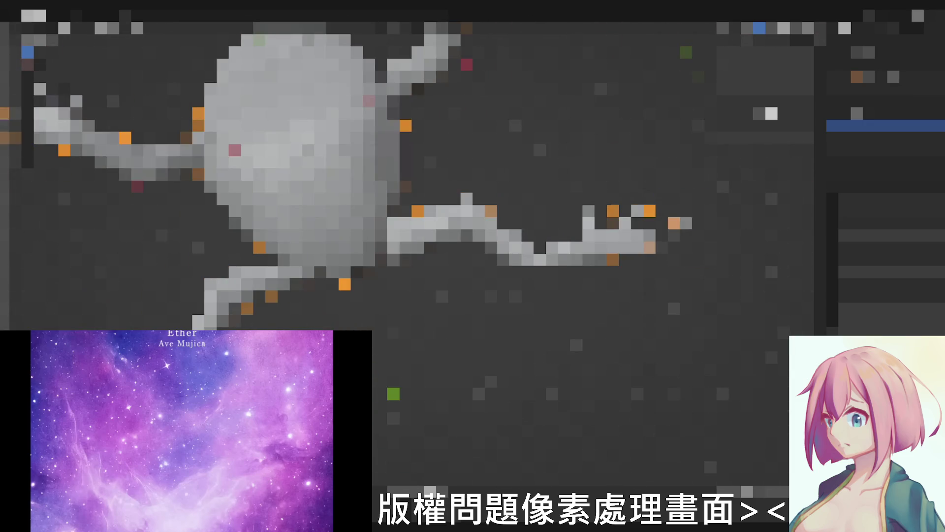
{"action": "middle_click_drag", "start_coordinate": [473, 222], "coordinate": [591, 221]}
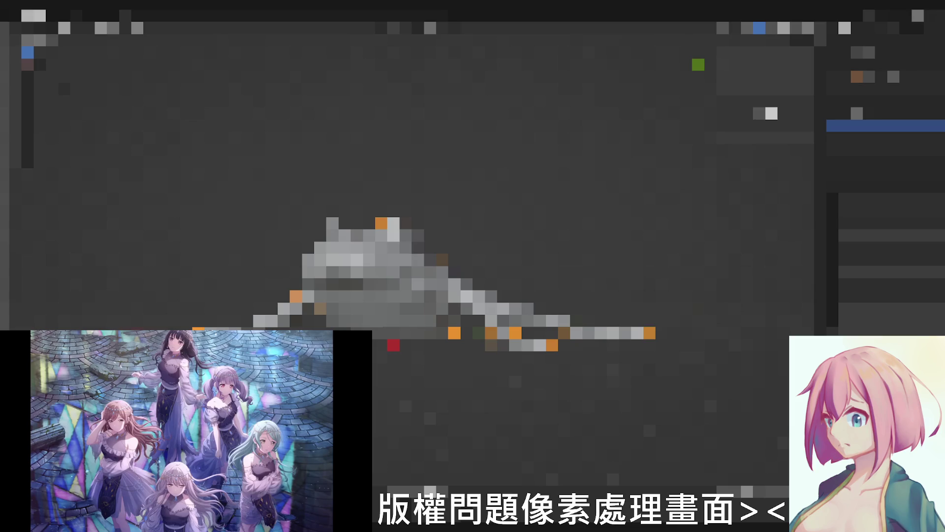
Bring up the Shift+A pop-up menu over the roughed-out model.
{"action": "key", "text": "shift+a"}
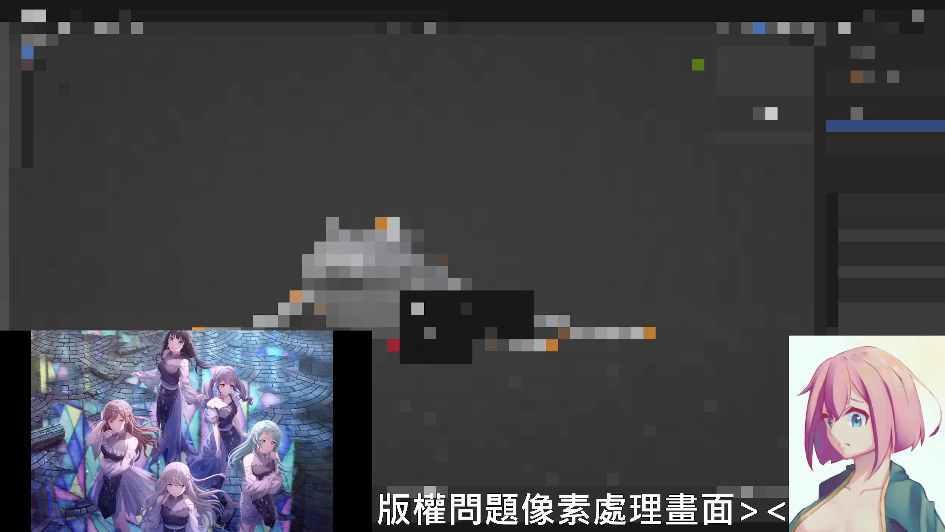
Dismiss the pop-up, orbit closer above the model, then reopen the Shift+A menu.
{"action": "key", "text": "Escape"}
{"action": "middle_click_drag", "start_coordinate": [443, 310], "coordinate": [510, 284]}
{"action": "middle_click_drag", "start_coordinate": [425, 281], "coordinate": [458, 259]}
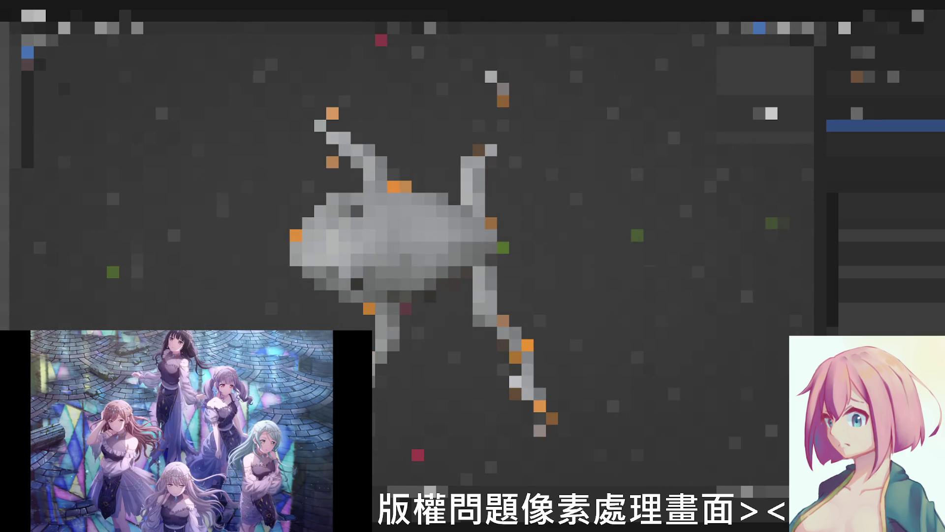
{"action": "key", "text": "shift+a"}
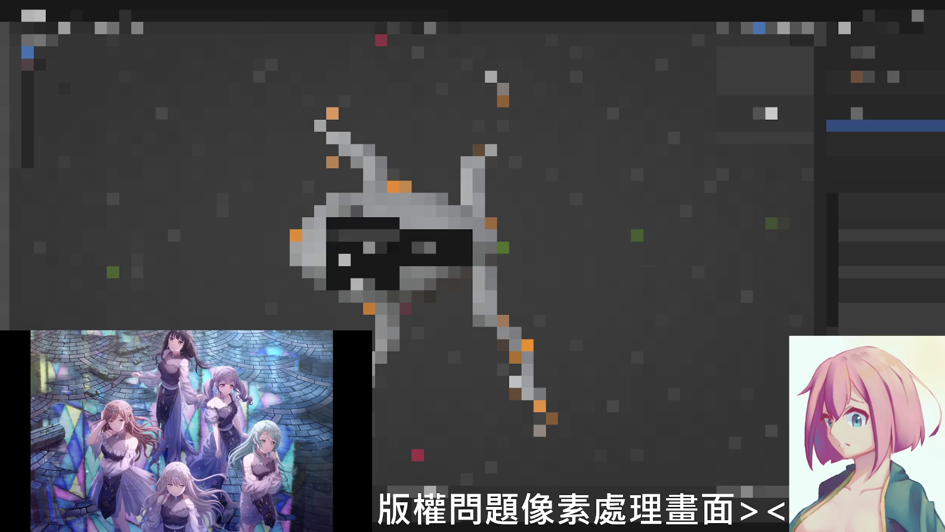
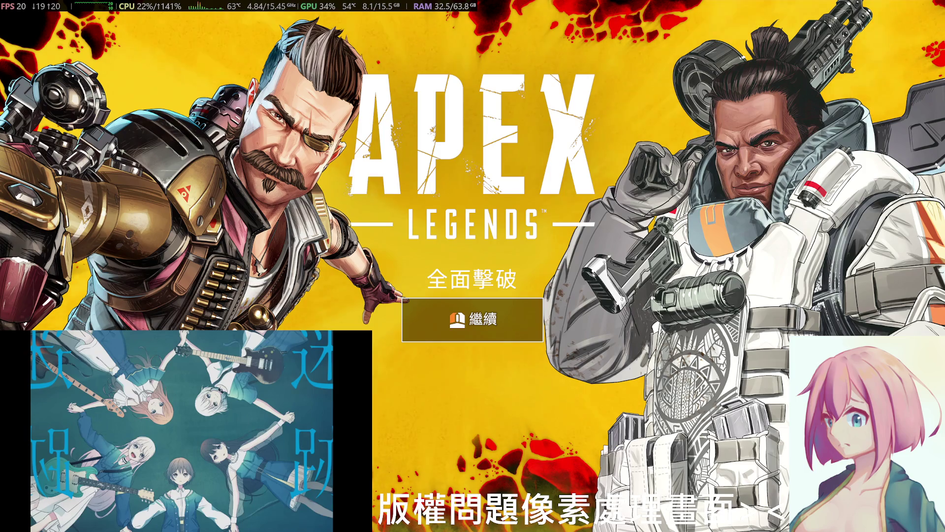
Continue past the title screen into the game-mode selection.
{"action": "left_click", "coordinate": [443, 335]}
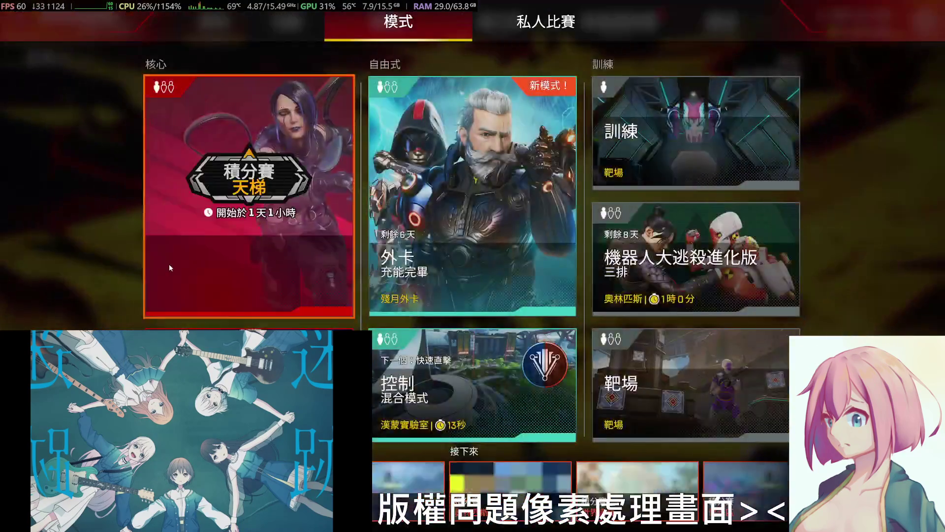
Return from mode selection to the lobby and glance at the daily missions twice with F4.
{"action": "left_click", "coordinate": [454, 227]}
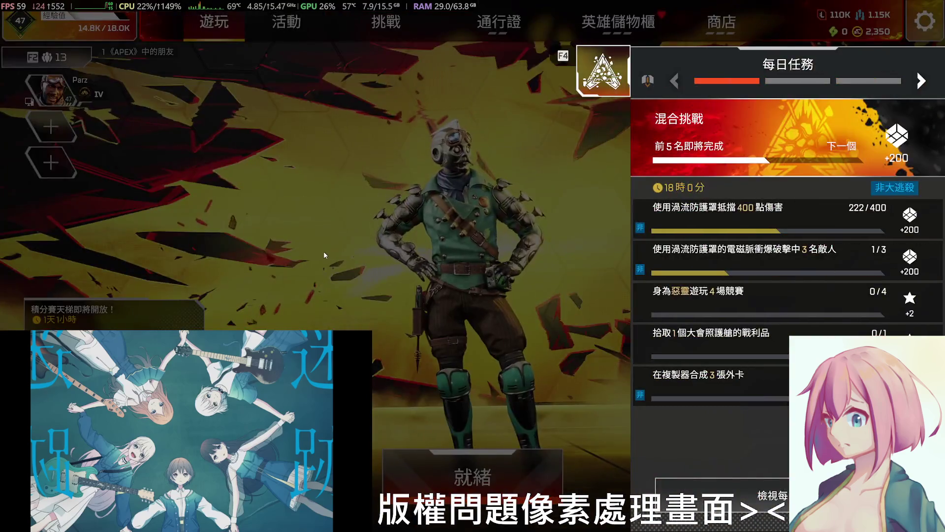
{"action": "left_click", "coordinate": [369, 246]}
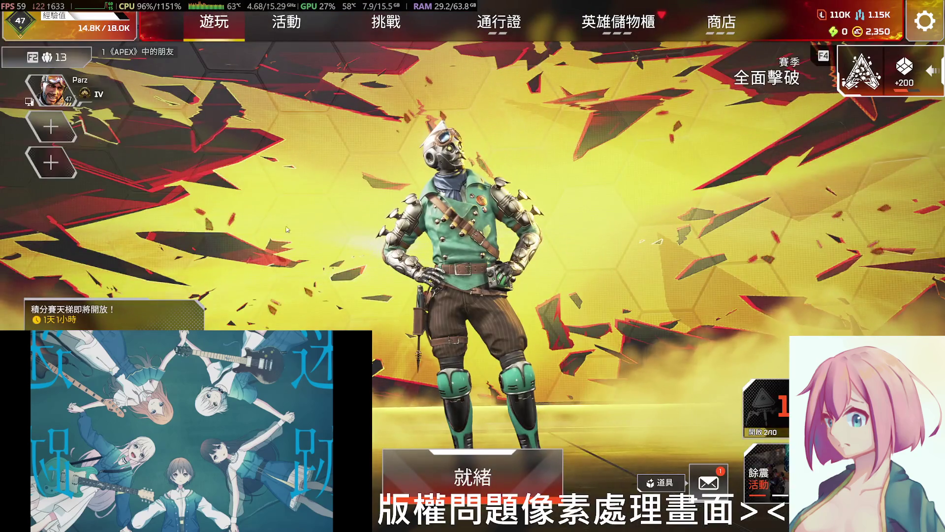
{"action": "key", "text": "F4"}
{"action": "key", "text": "Escape"}
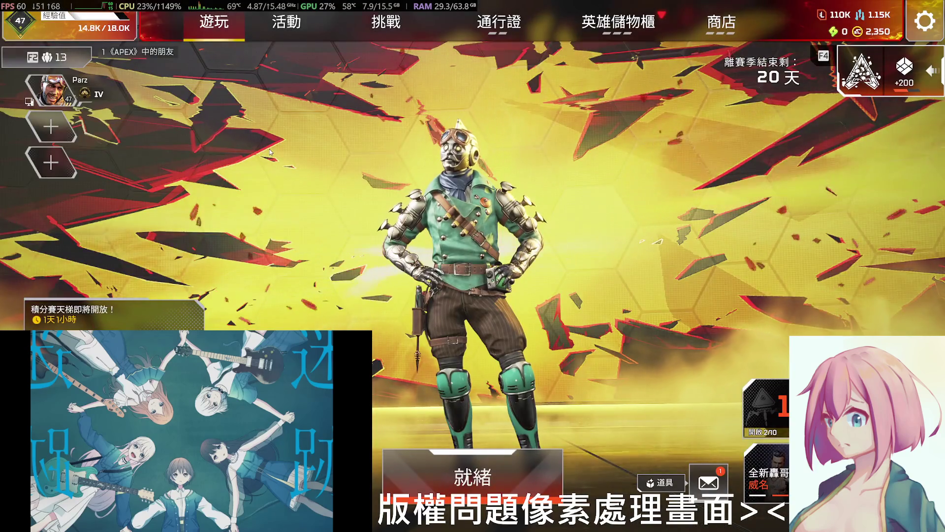
{"action": "key", "text": "F4"}
{"action": "key", "text": "Escape"}
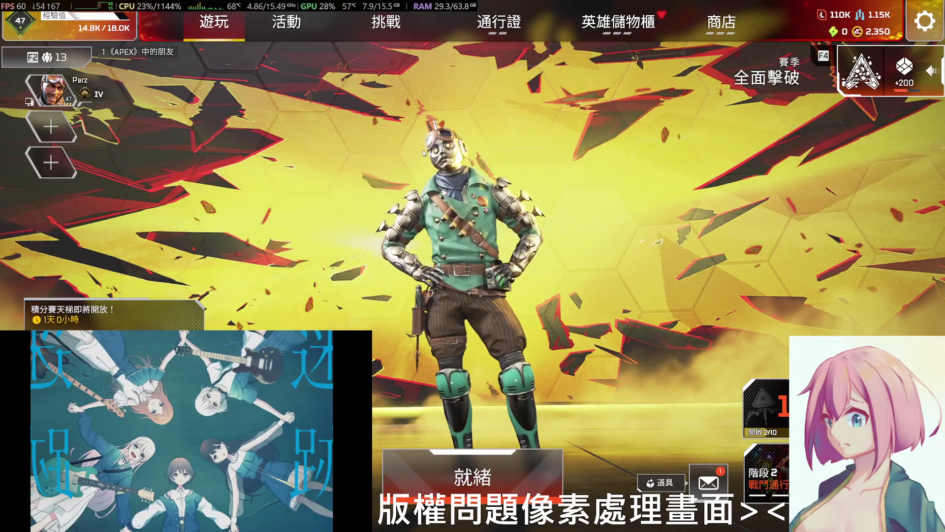
Toggle the daily missions overview several more times, ending with it reopened.
{"action": "key", "text": "F4"}
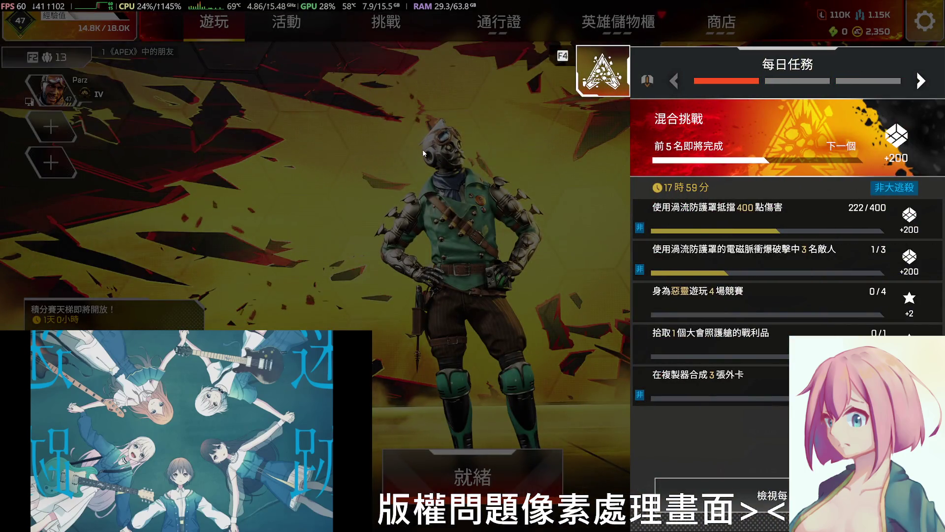
{"action": "key", "text": "F4"}
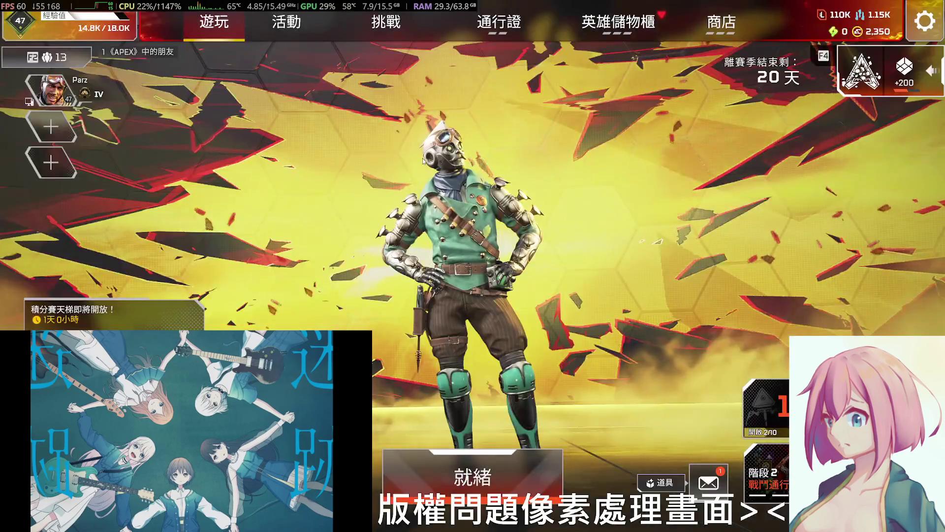
{"action": "key", "text": "F4"}
{"action": "key", "text": "F4"}
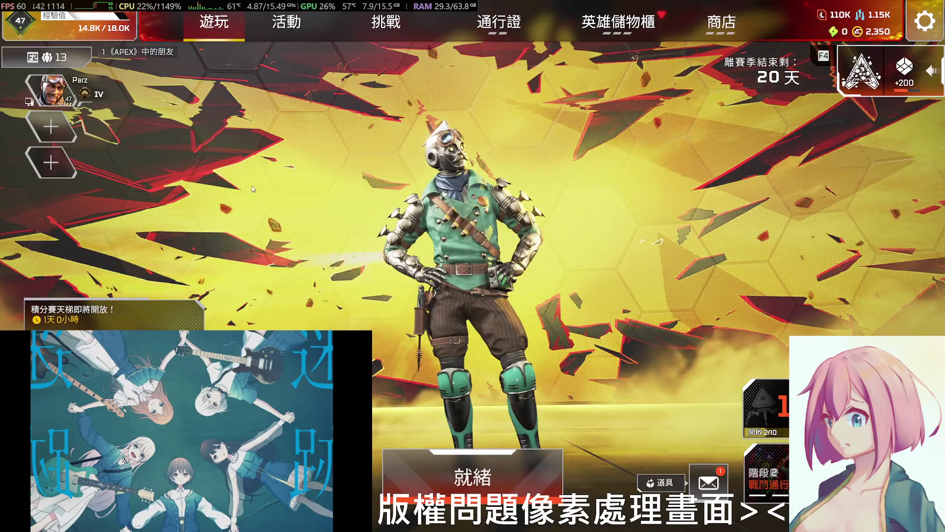
{"action": "key", "text": "F4"}
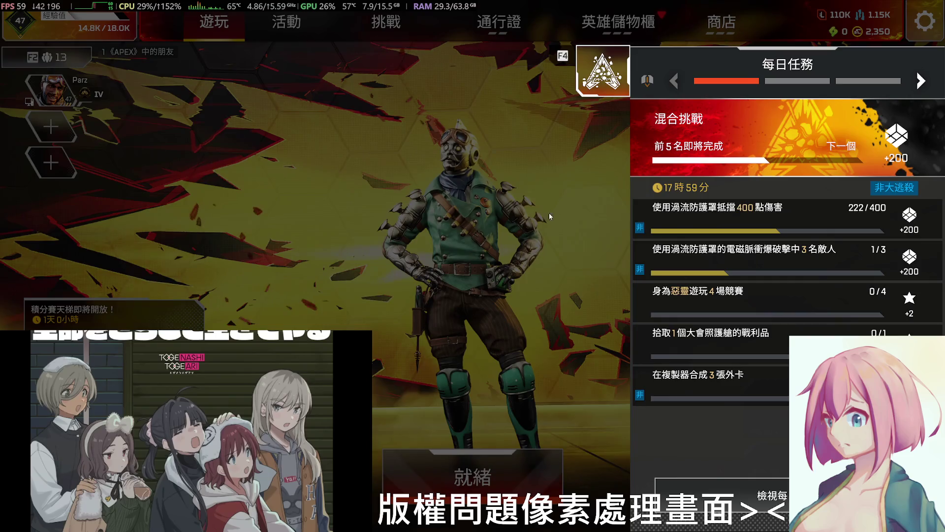
{"action": "key", "text": "F4"}
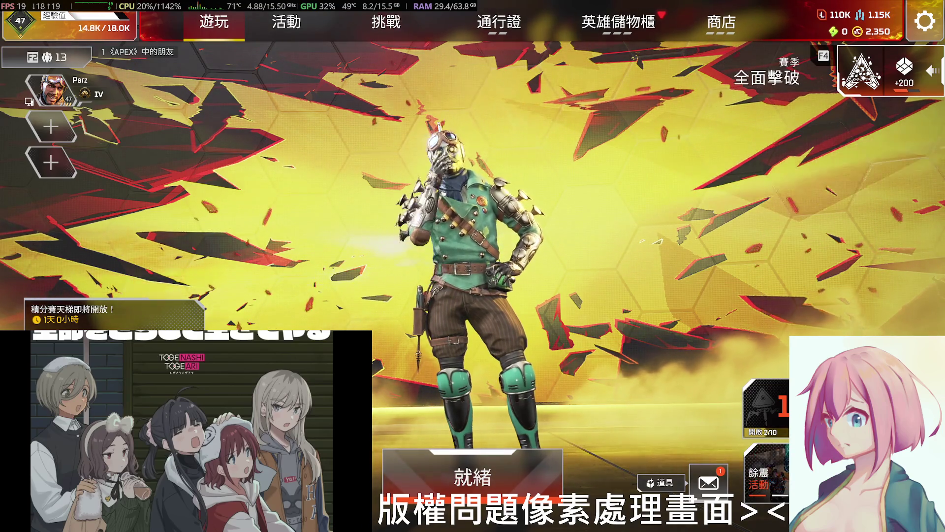
Preview the Apex pack reward in the inbox thank-you message twice, then leave the inbox.
{"action": "left_click", "coordinate": [698, 481]}
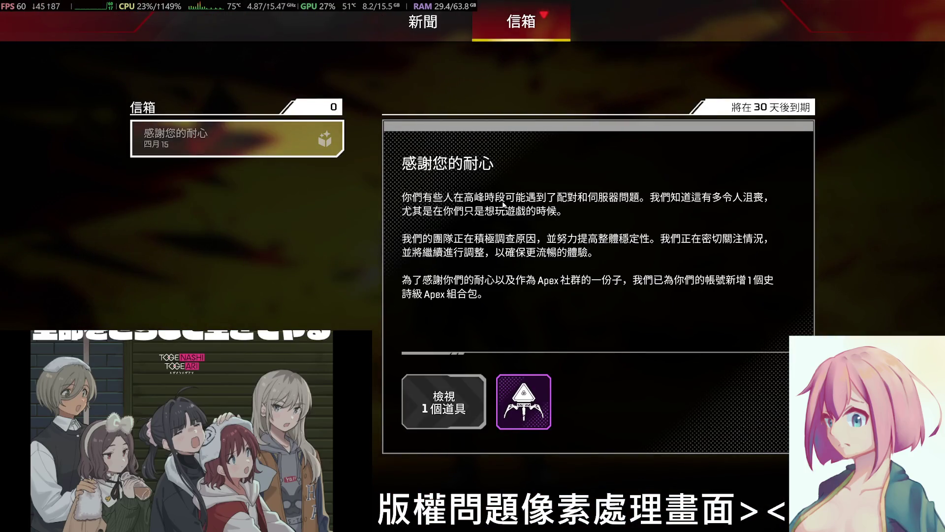
{"action": "left_click", "coordinate": [402, 401]}
{"action": "key", "text": "Escape"}
{"action": "left_click", "coordinate": [443, 401]}
{"action": "key", "text": "Escape"}
{"action": "key", "text": "Escape"}
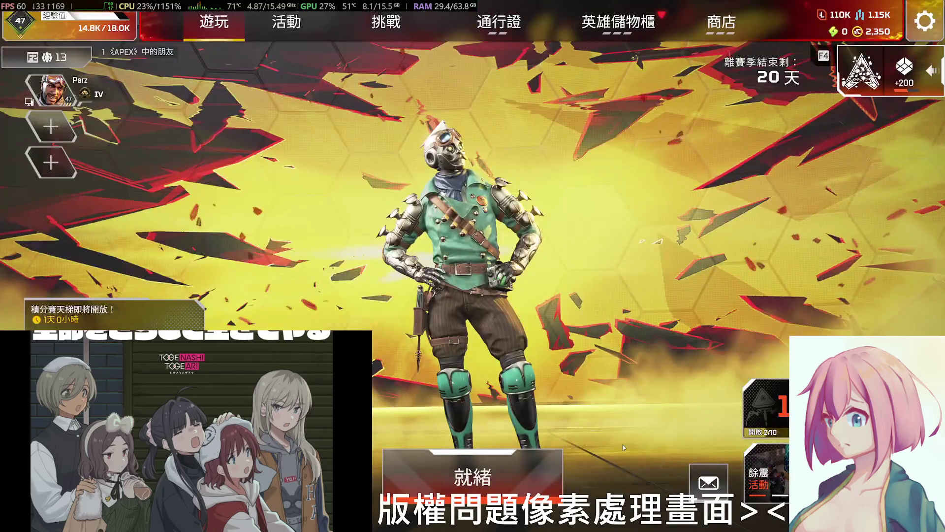
{"action": "left_click", "coordinate": [671, 467]}
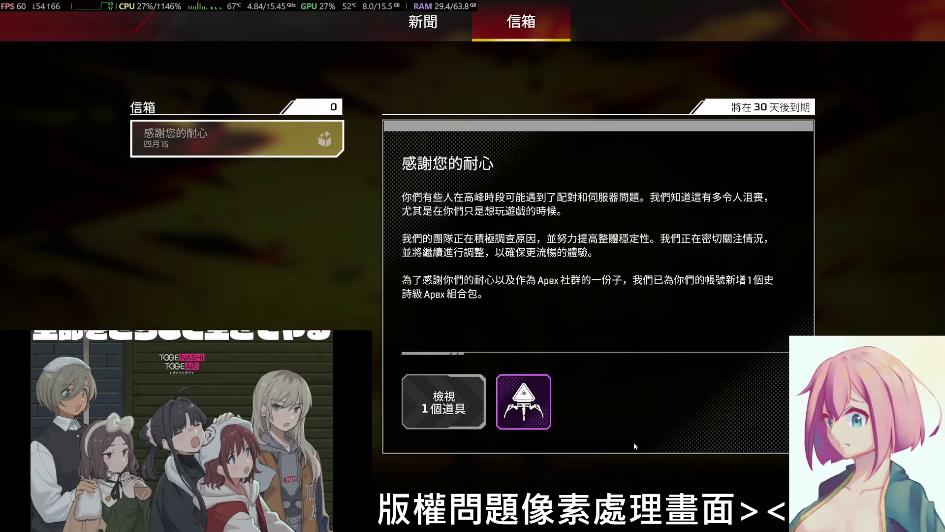
{"action": "key", "text": "Escape"}
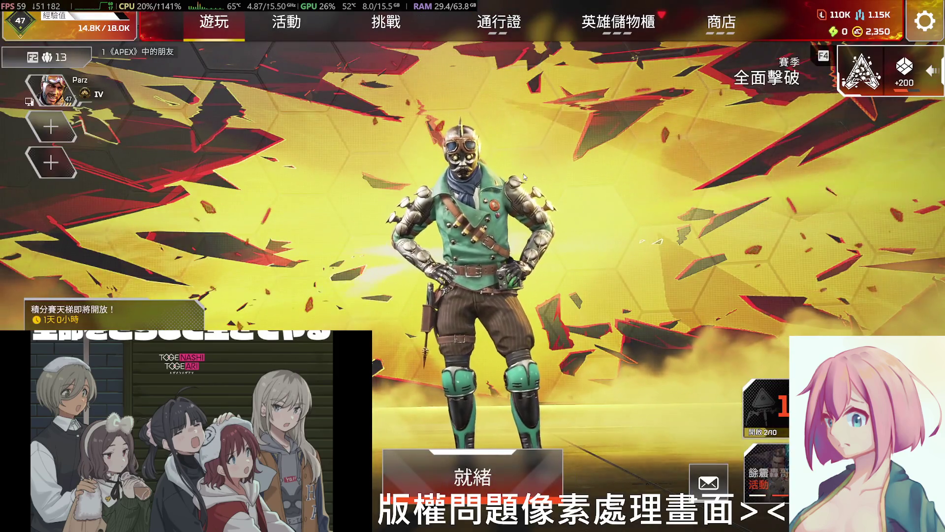
Reopen the inbox, cancel deleting the thank-you message, claim its epic Apex pack and return to the lobby.
{"action": "left_click", "coordinate": [709, 450]}
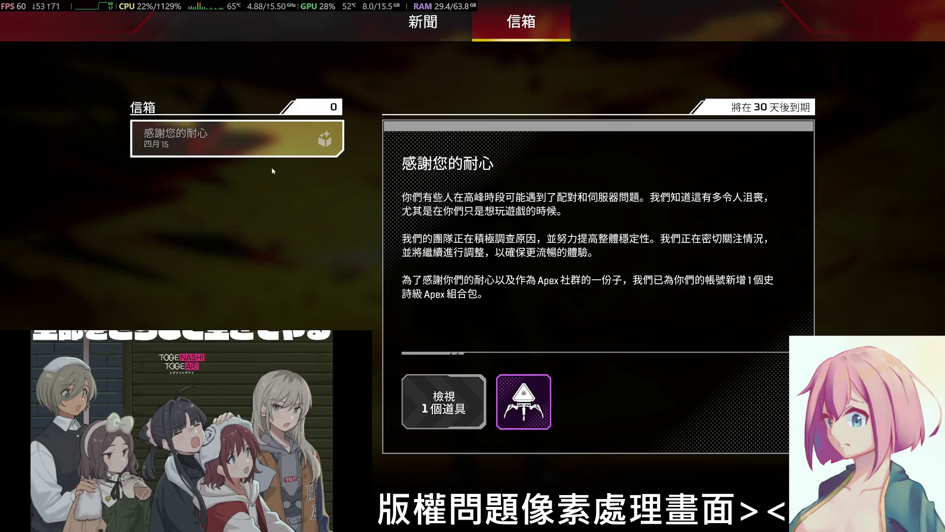
{"action": "right_click", "coordinate": [274, 140]}
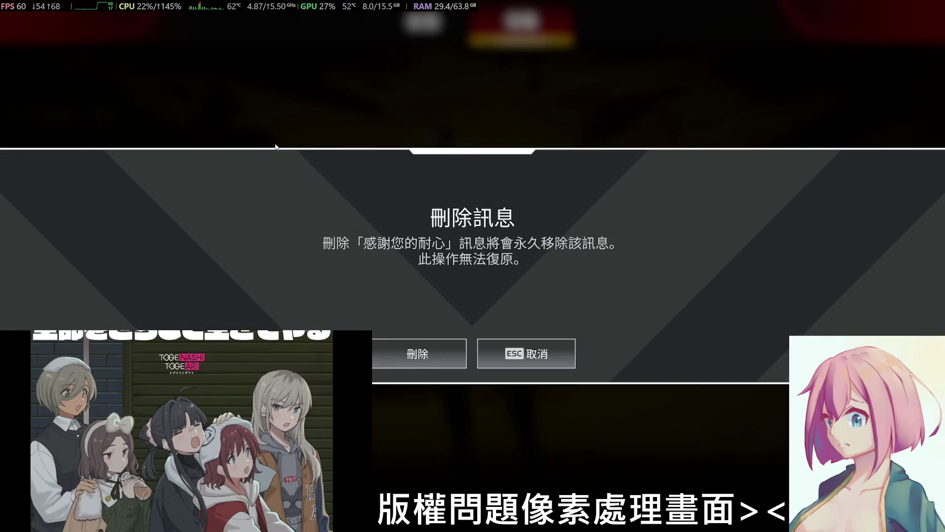
{"action": "left_click", "coordinate": [515, 365]}
{"action": "left_click", "coordinate": [443, 398]}
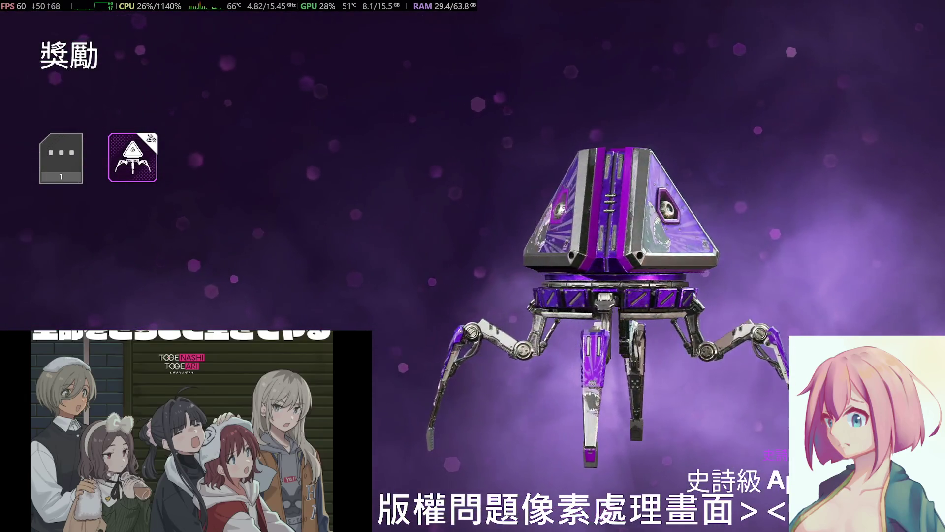
{"action": "left_click", "coordinate": [762, 452]}
{"action": "key", "text": "Escape"}
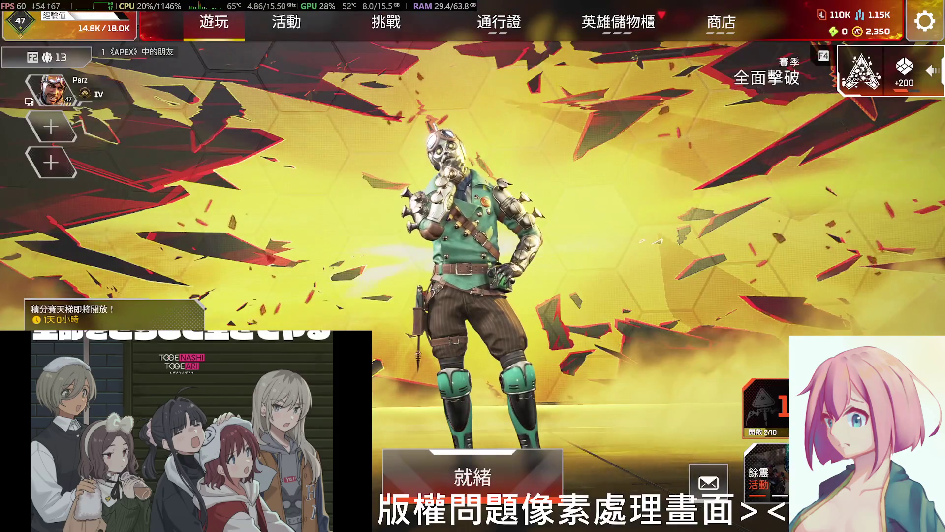
Open the claimed Apex pack, skip past the revealed items and return to the lobby with daily challenges shown.
{"action": "left_click", "coordinate": [720, 398]}
{"action": "left_click", "coordinate": [614, 456]}
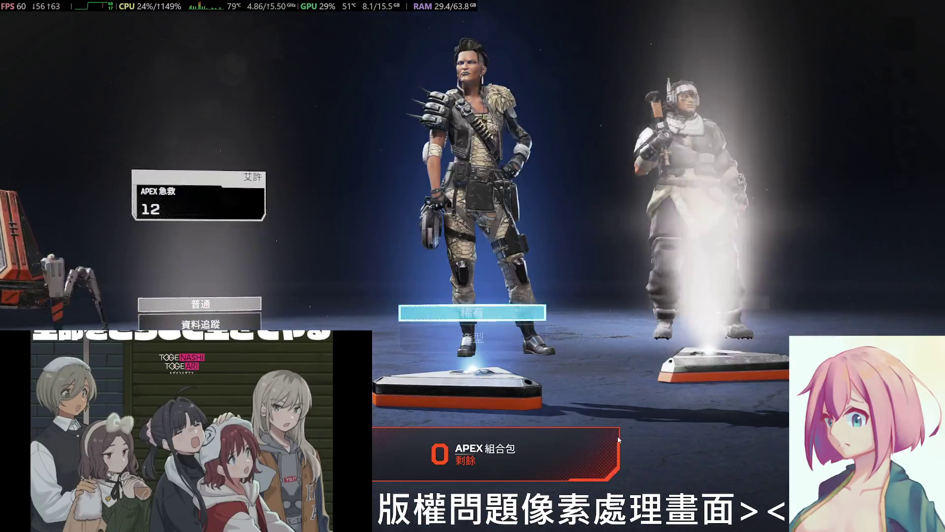
{"action": "left_click", "coordinate": [618, 438]}
{"action": "key", "text": "Escape"}
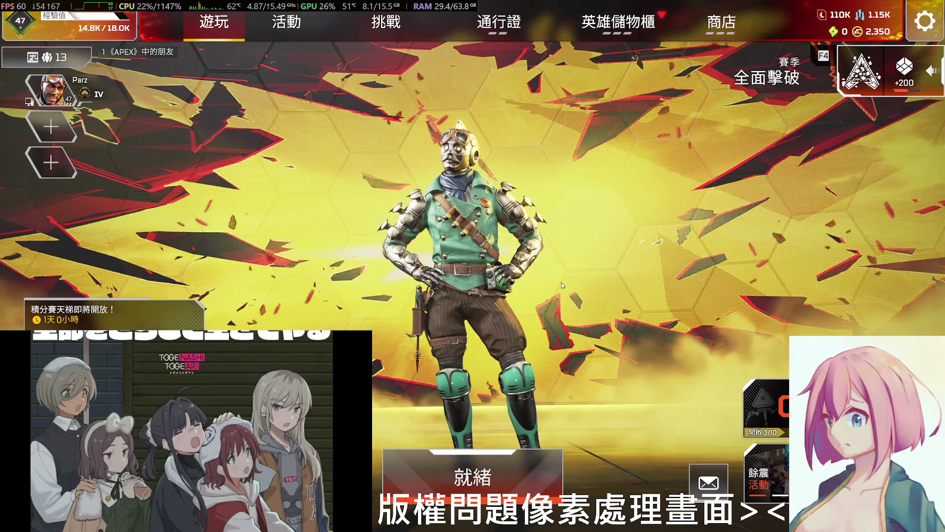
{"action": "key", "text": "F4"}
Browse the Legends collection, pick Caustic as the legend and return to the lobby.
{"action": "key", "text": "F4"}
{"action": "left_click", "coordinate": [619, 21]}
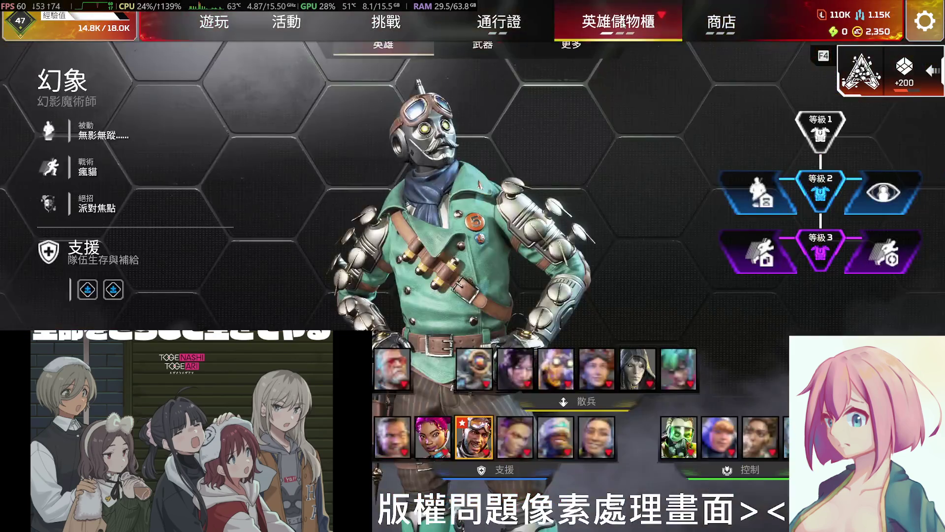
{"action": "key", "text": "F4"}
{"action": "key", "text": "F4"}
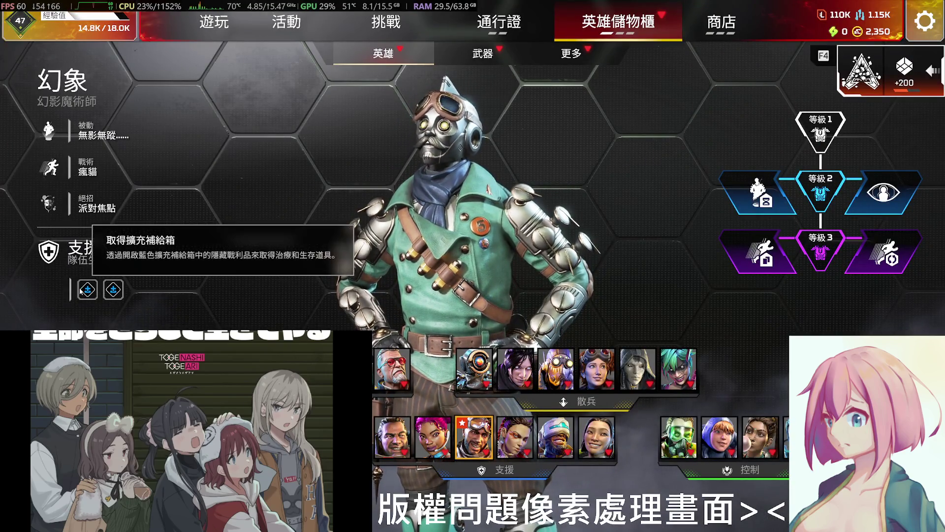
{"action": "key", "text": "F4"}
{"action": "key", "text": "F4"}
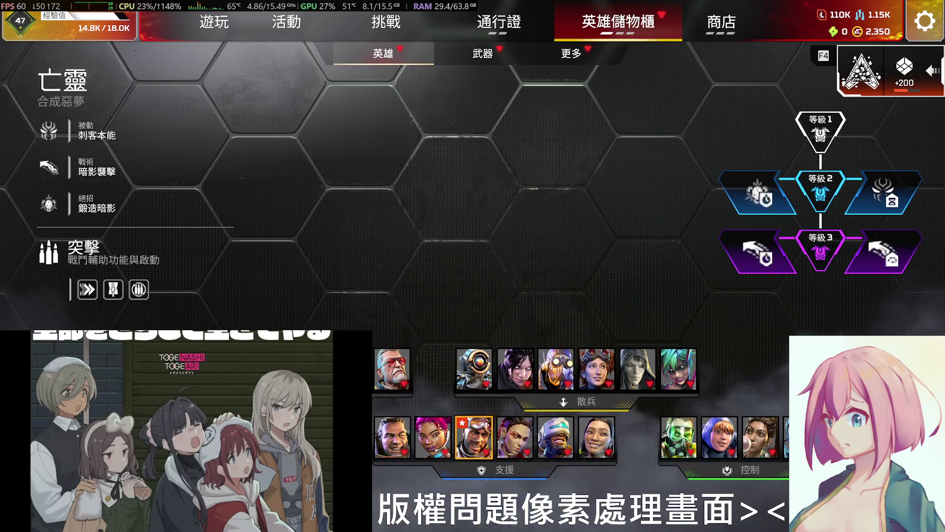
{"action": "mouse_move", "coordinate": [678, 438]}
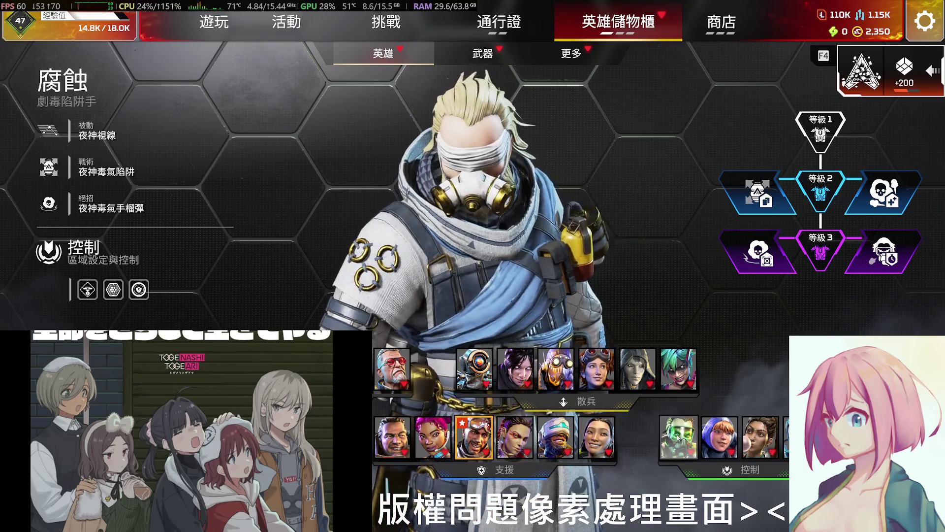
{"action": "left_click", "coordinate": [557, 367]}
{"action": "key", "text": "Escape"}
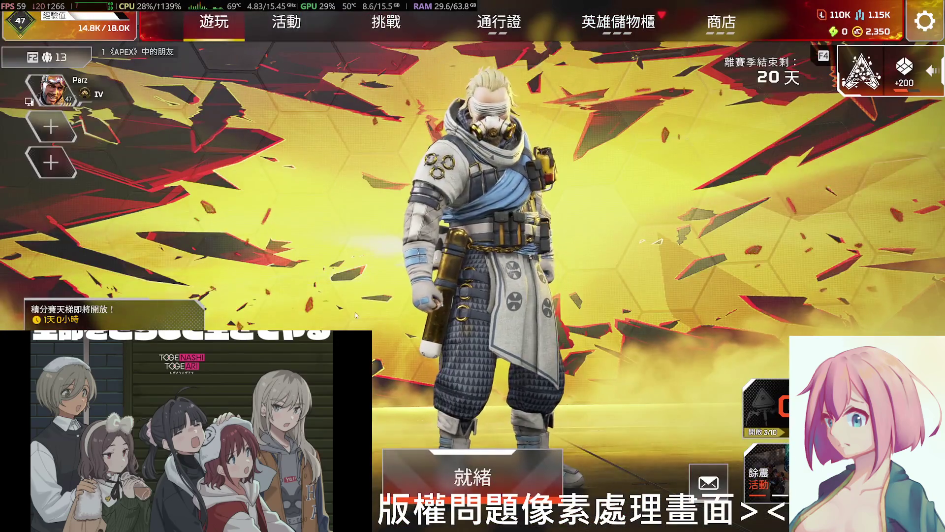
{"action": "left_click", "coordinate": [49, 57]}
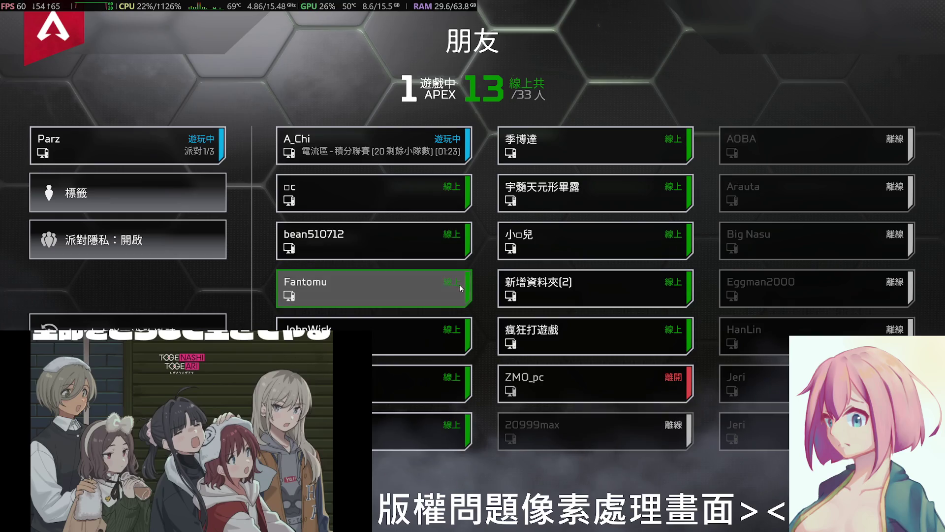
{"action": "key", "text": "Escape"}
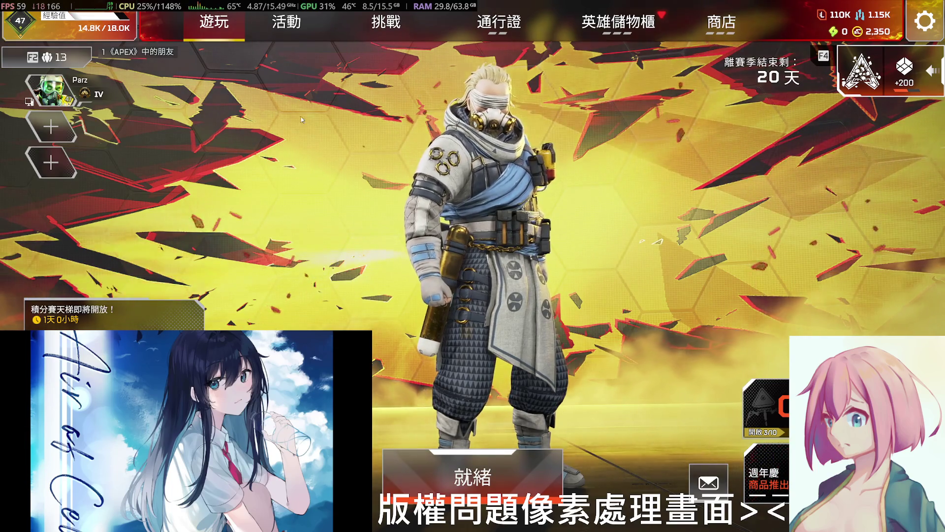
{"action": "key", "text": "F2"}
{"action": "key", "text": "Escape"}
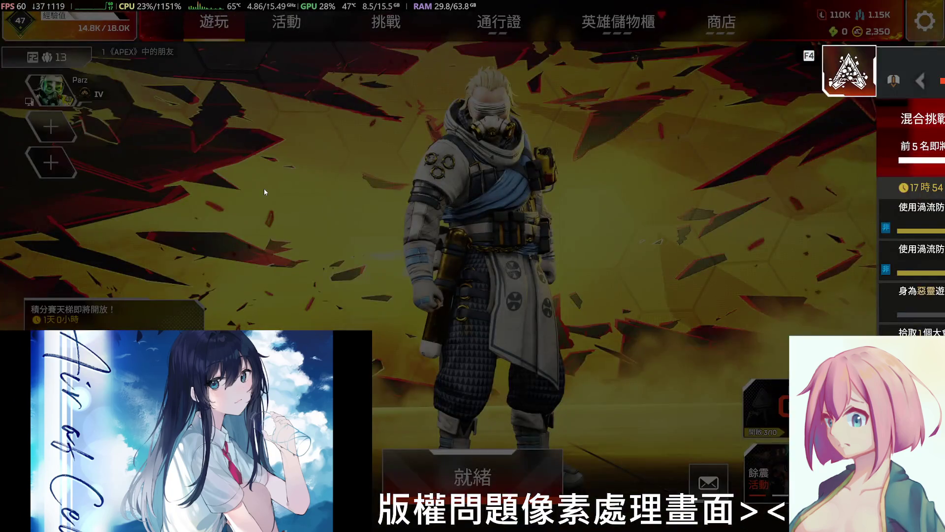